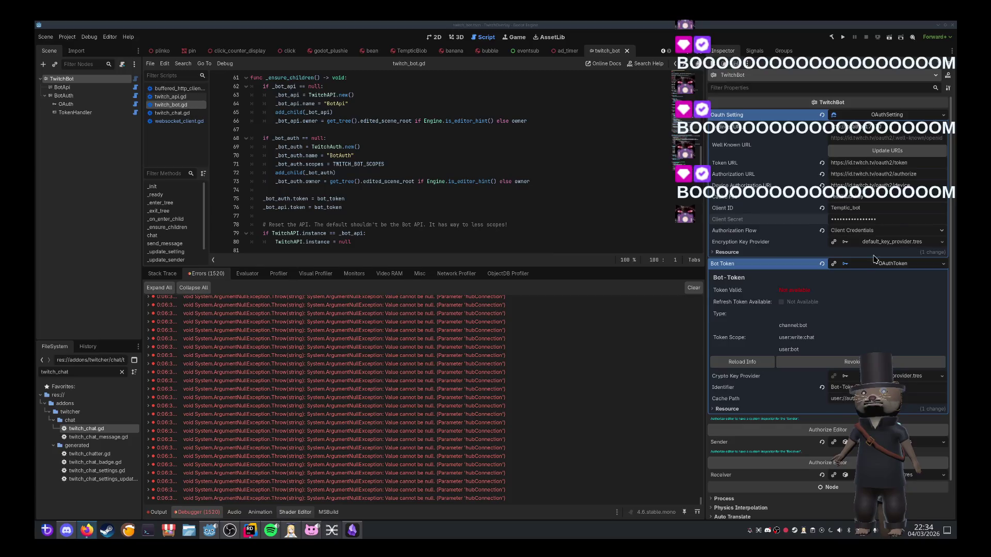
Step: Check the bot's Client ID field, then highlight the client secret notes in the Twitcher docs
click(852, 210)
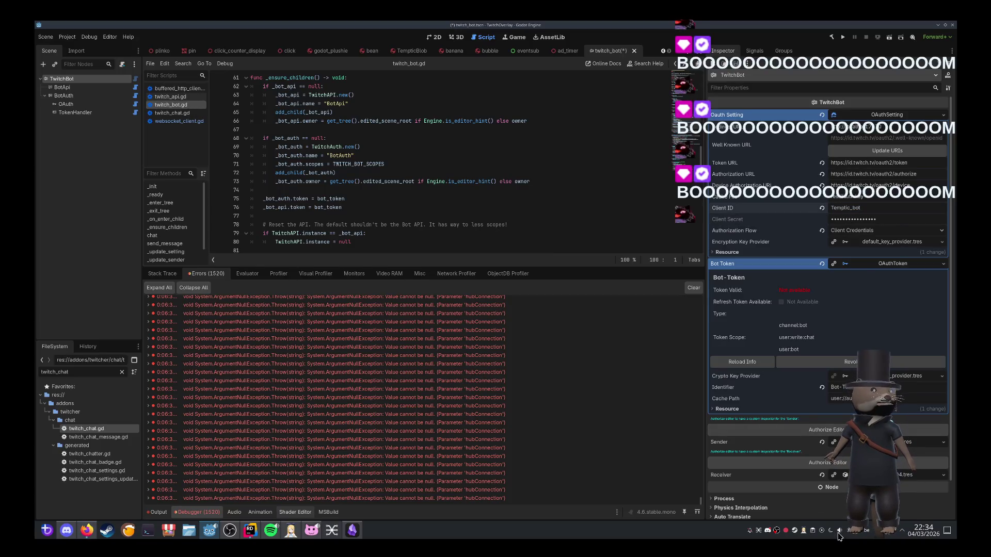
key(super+v)
key(Escape)
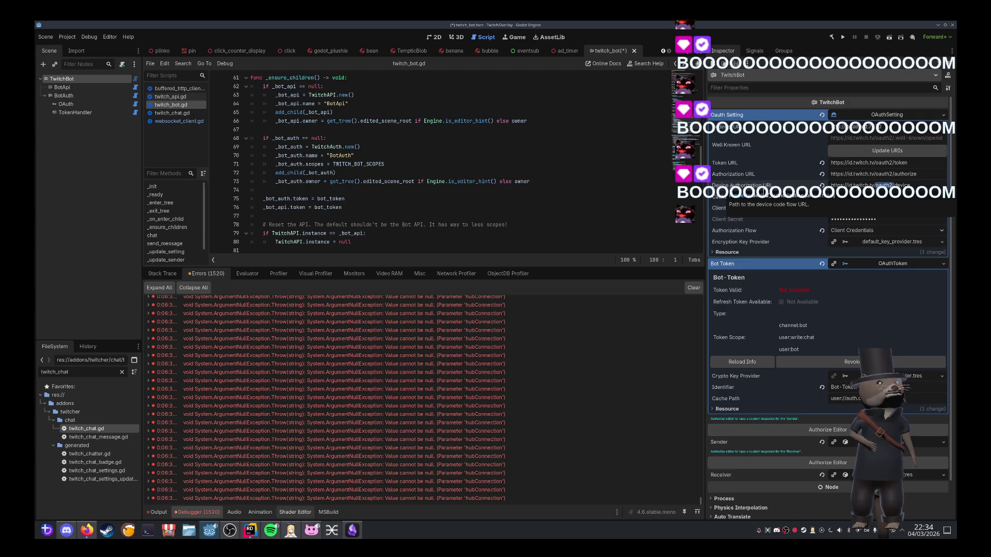
key(alt+Tab)
mouse_move(401, 392)
mouse_down()
mouse_move(609, 425)
mouse_move(601, 440)
mouse_up()
Step: Scroll the TwitchBot Node page and highlight the sentence under Signals
click(606, 439)
scroll(608, 437, up, 5)
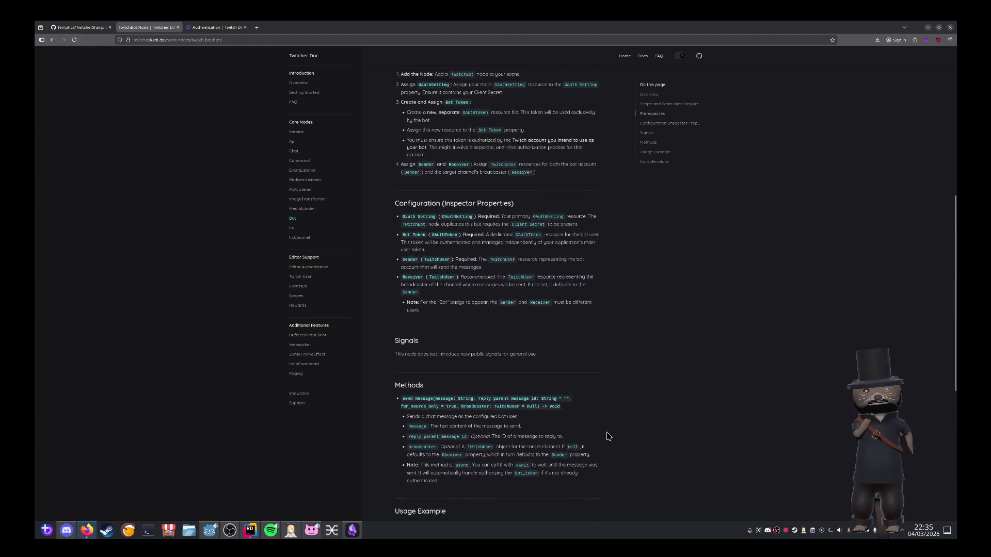
scroll(608, 437, down, 6)
scroll(583, 387, up, 8)
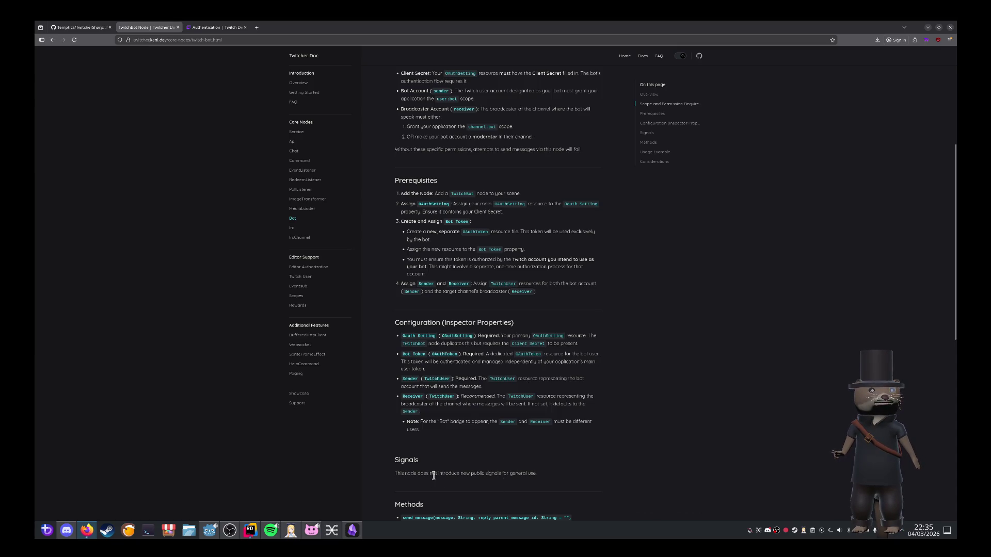
drag(431, 473, 534, 471)
click(540, 467)
Step: Highlight the node's primary purpose and Client Secret requirement, then return to the Godot editor
scroll(552, 451, up, 5)
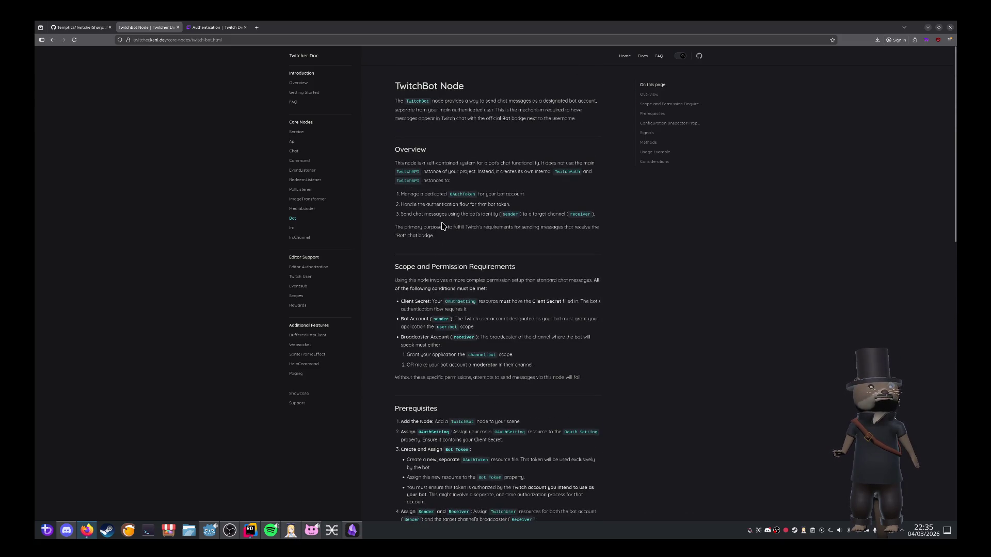
drag(410, 227, 489, 227)
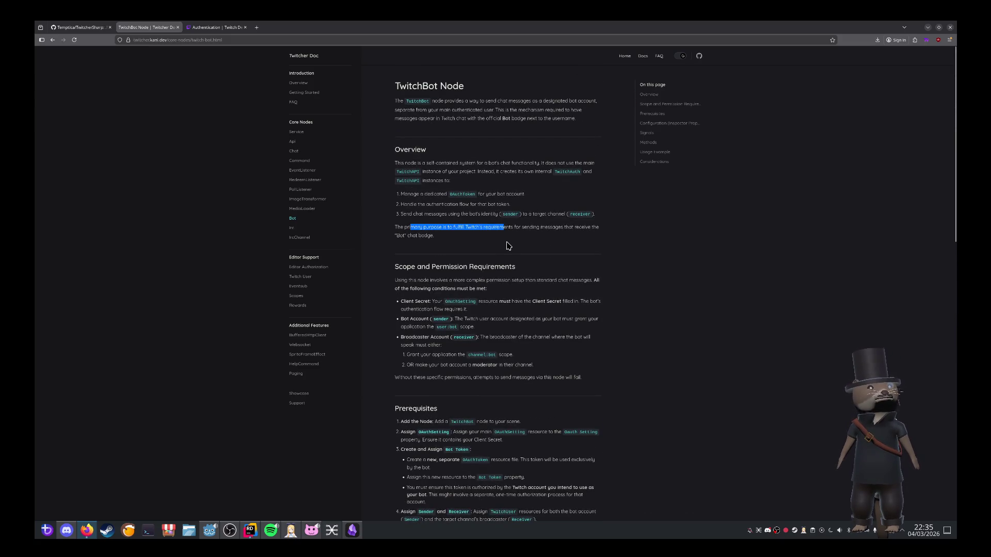
click(516, 245)
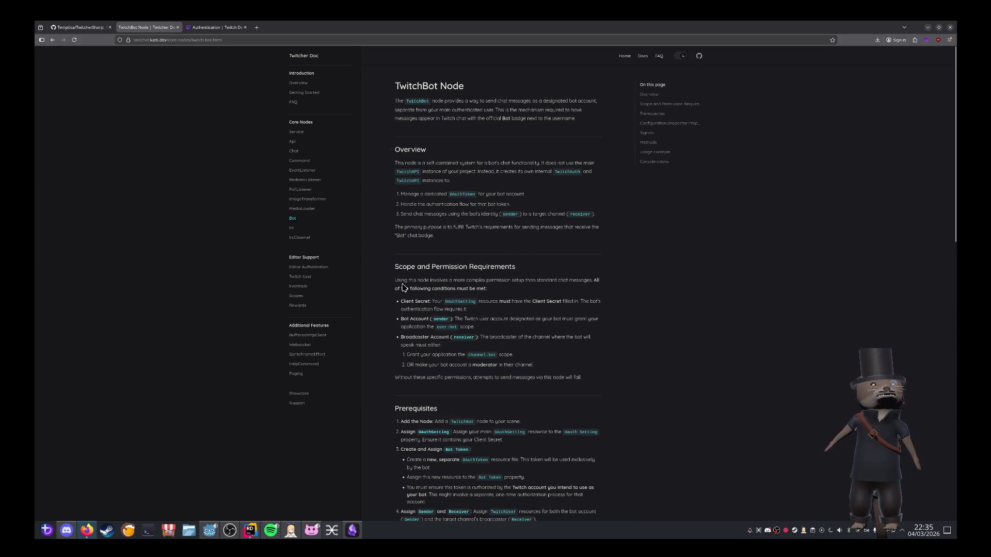
drag(444, 301, 600, 309)
click(586, 318)
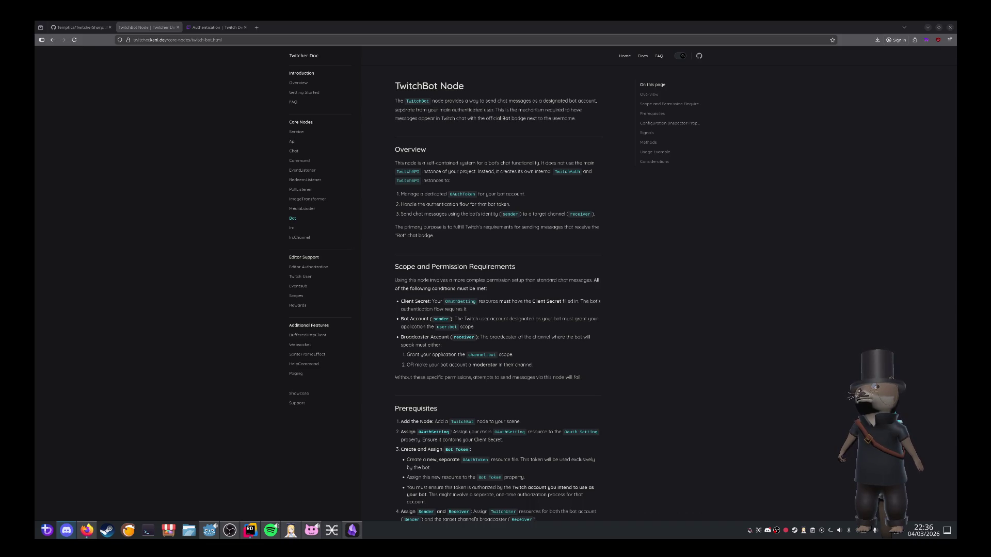
click(250, 529)
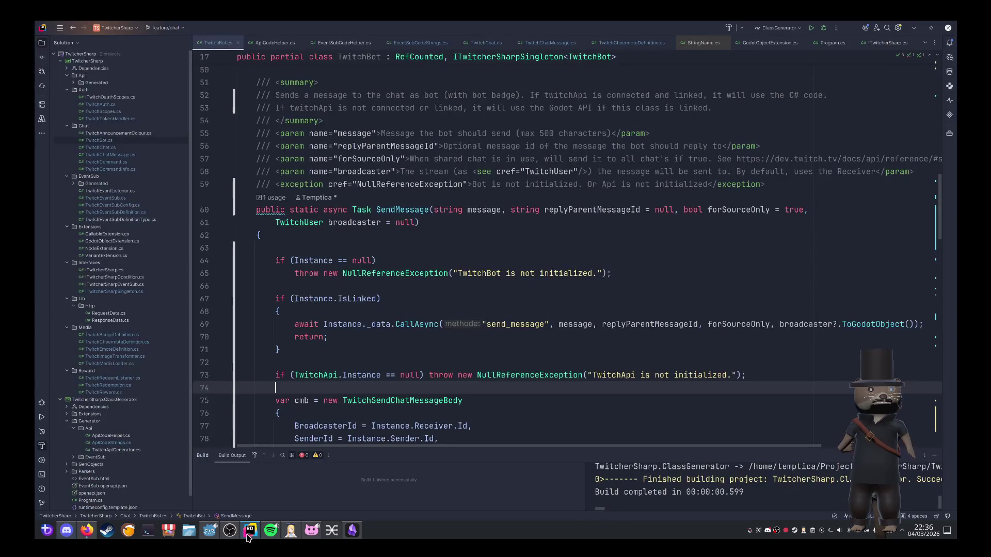
click(209, 530)
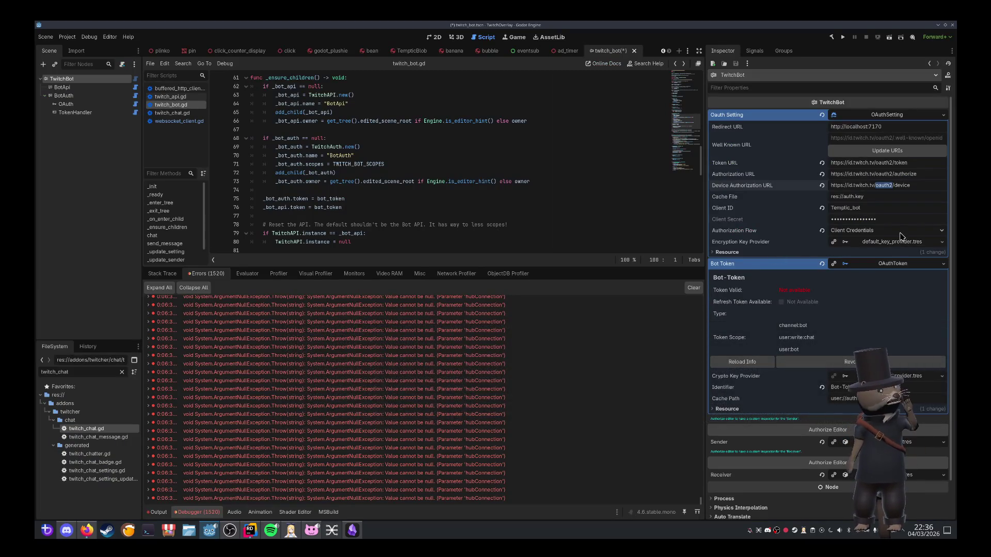
Step: Keep Client Credentials as the Authorization Flow, then switch to the Twitch developer docs
click(900, 233)
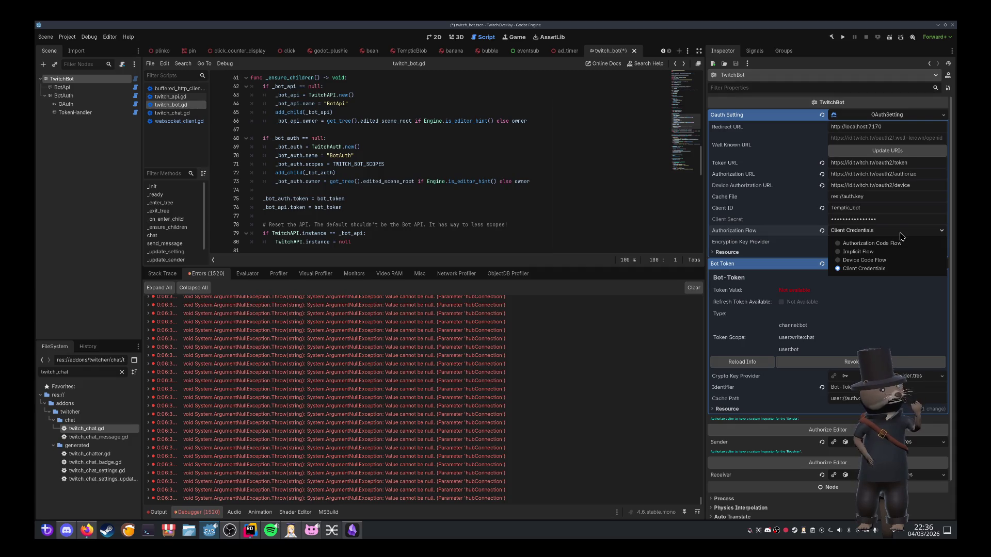
click(751, 212)
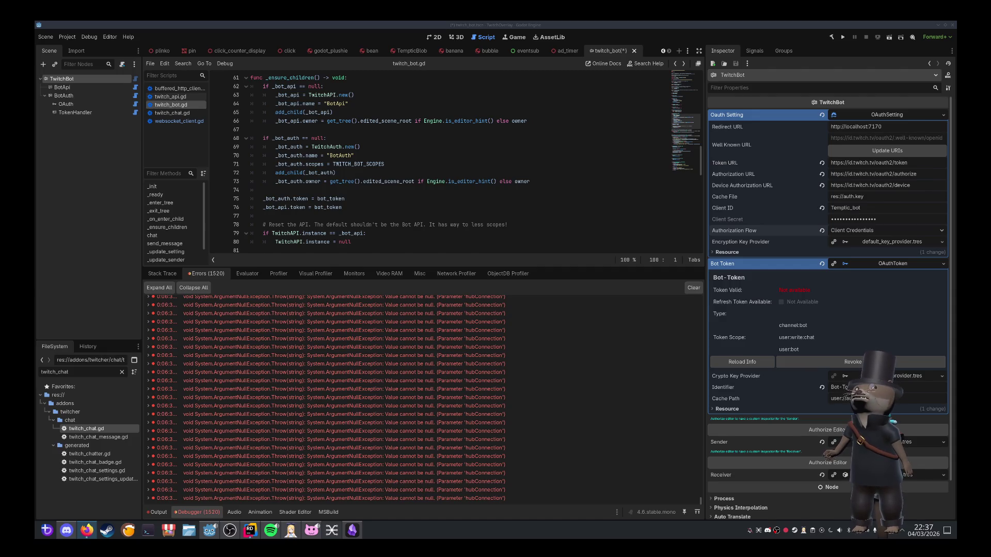
key(alt+Tab)
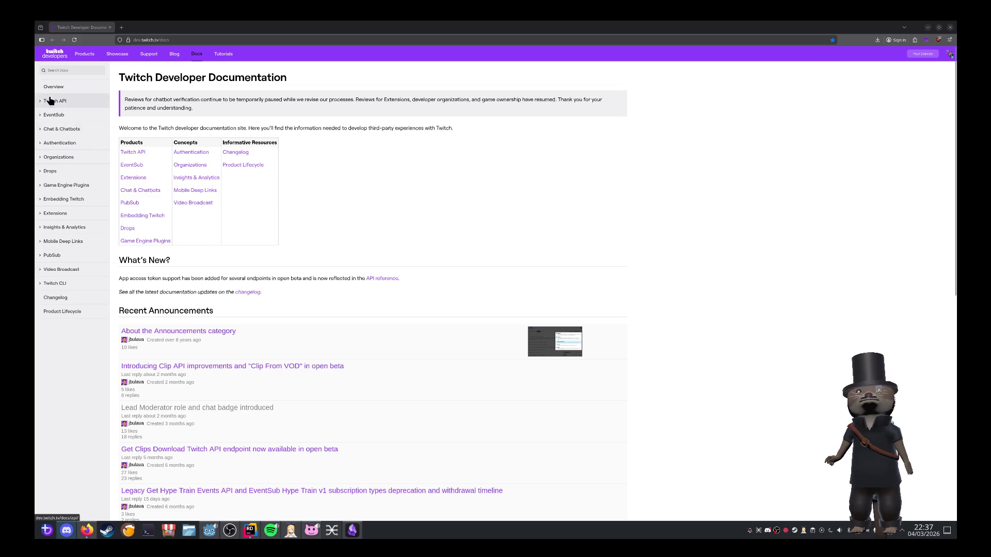
Step: Go to Authentication and read the Device code grant flow section of Getting OAuth Tokens
click(60, 143)
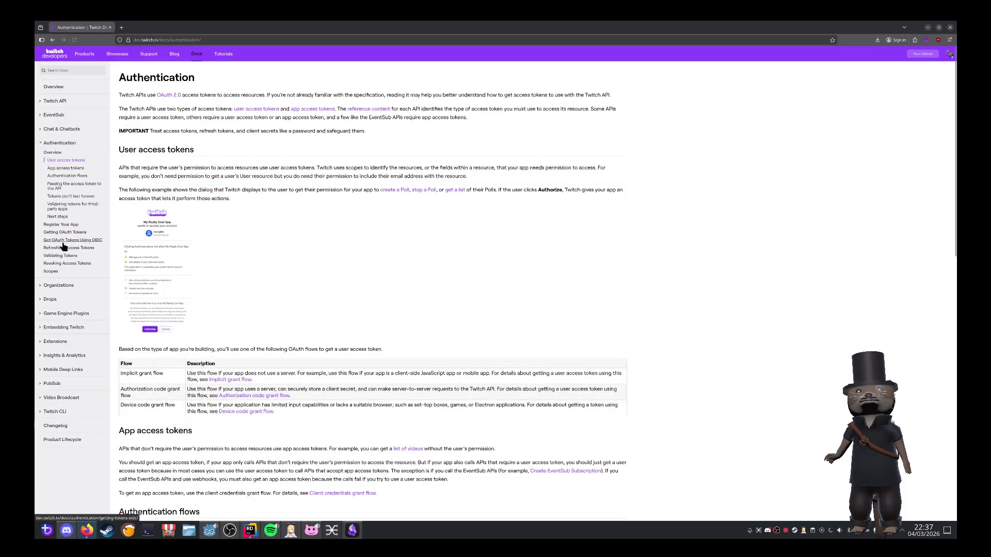
scroll(349, 276, down, 3)
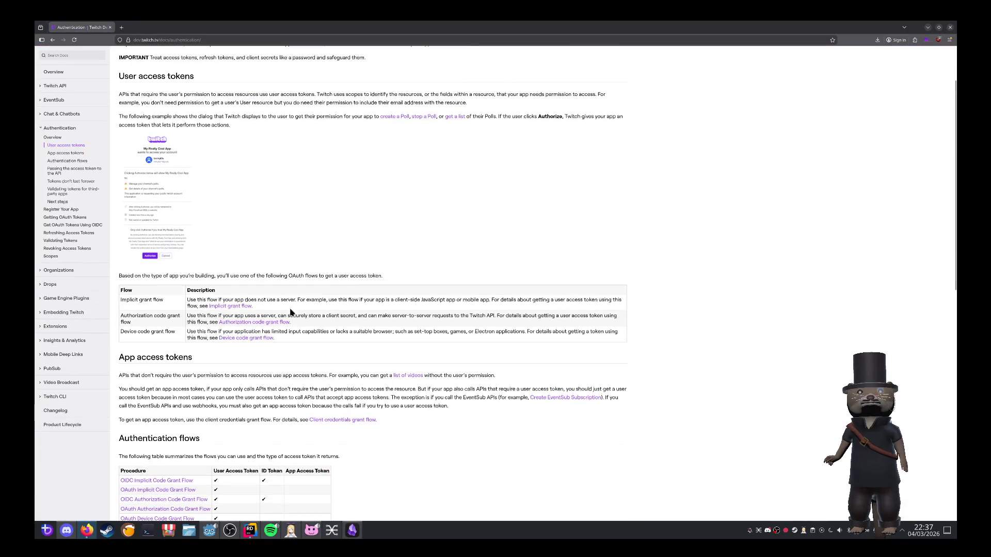
click(247, 339)
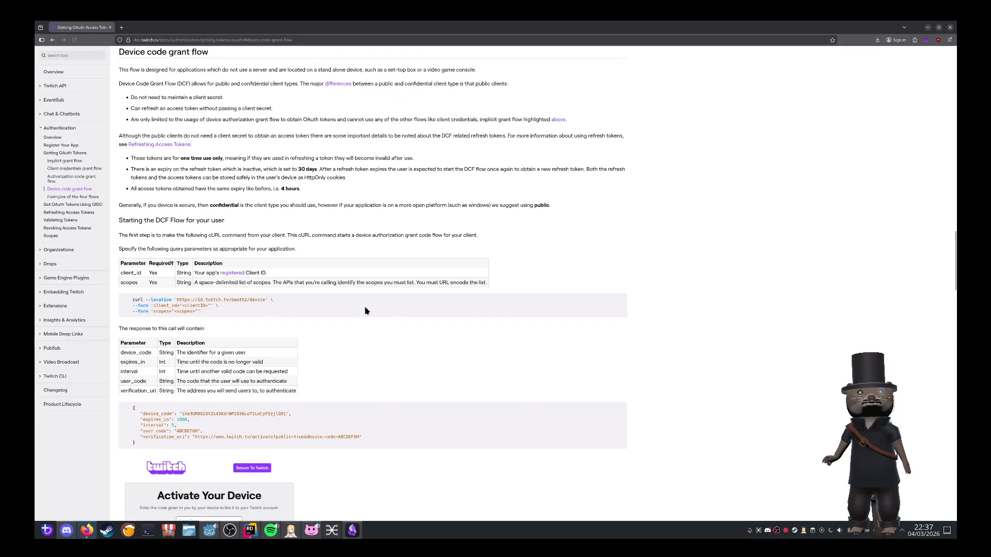
scroll(368, 300, up, 3)
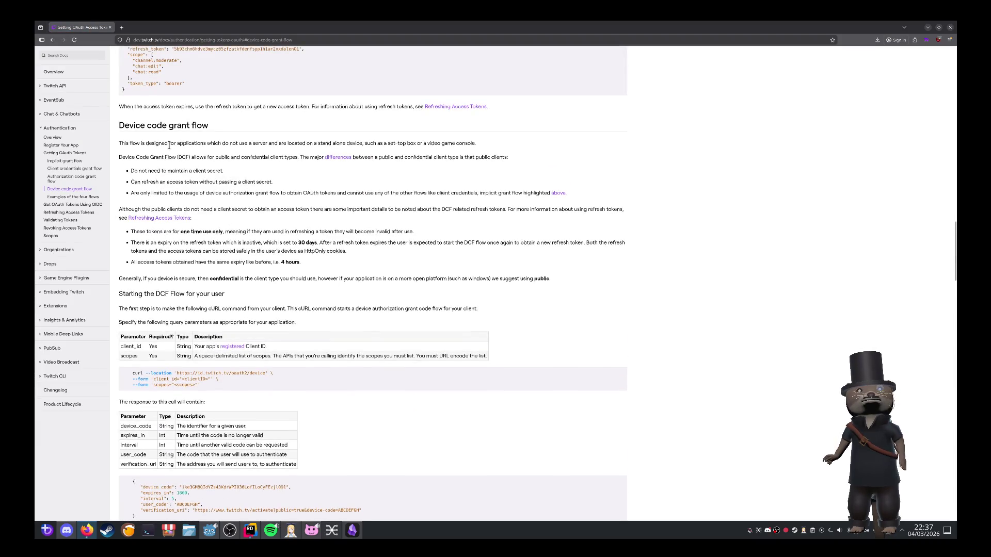
drag(169, 146, 341, 153)
click(499, 225)
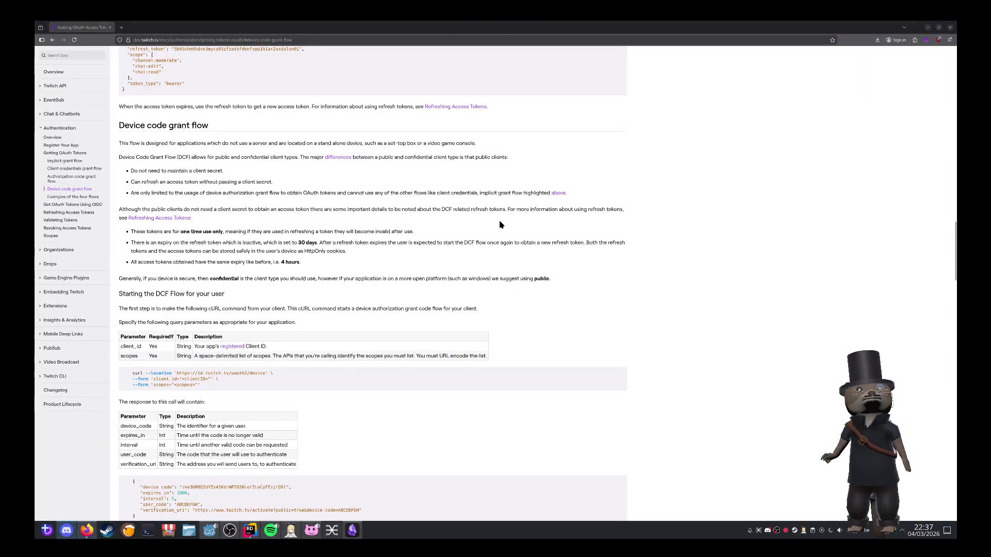
mouse_move(679, 25)
mouse_down()
mouse_move(467, 407)
mouse_move(465, 438)
mouse_move(454, 23)
mouse_up()
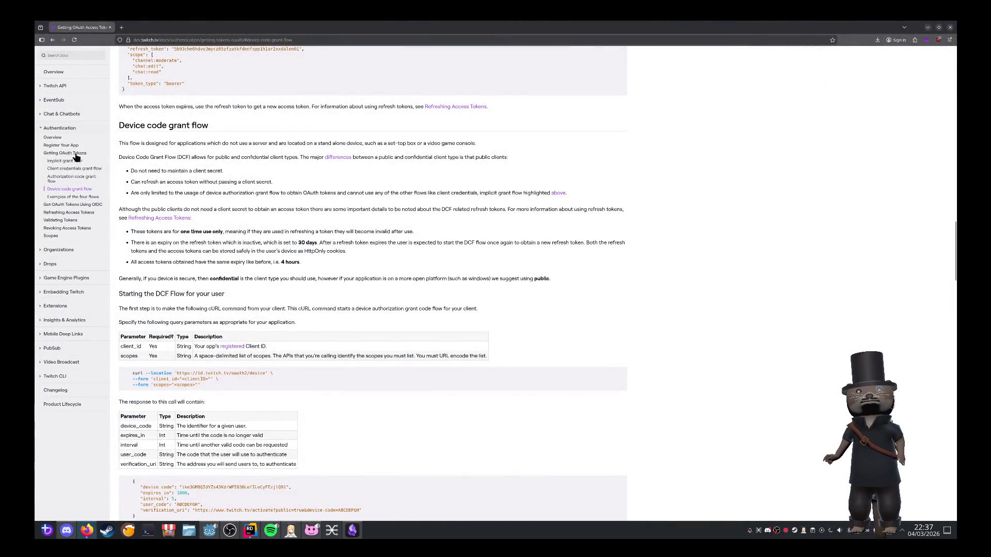
Step: Jump to the Client credentials grant flow section and highlight its server-to-server phrase and token URL
click(73, 169)
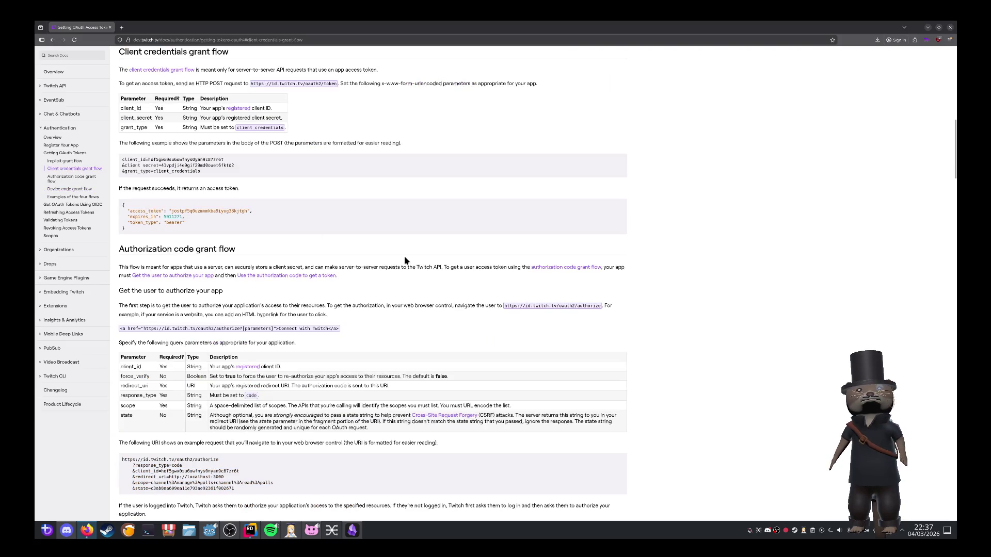
scroll(292, 286, up, 3)
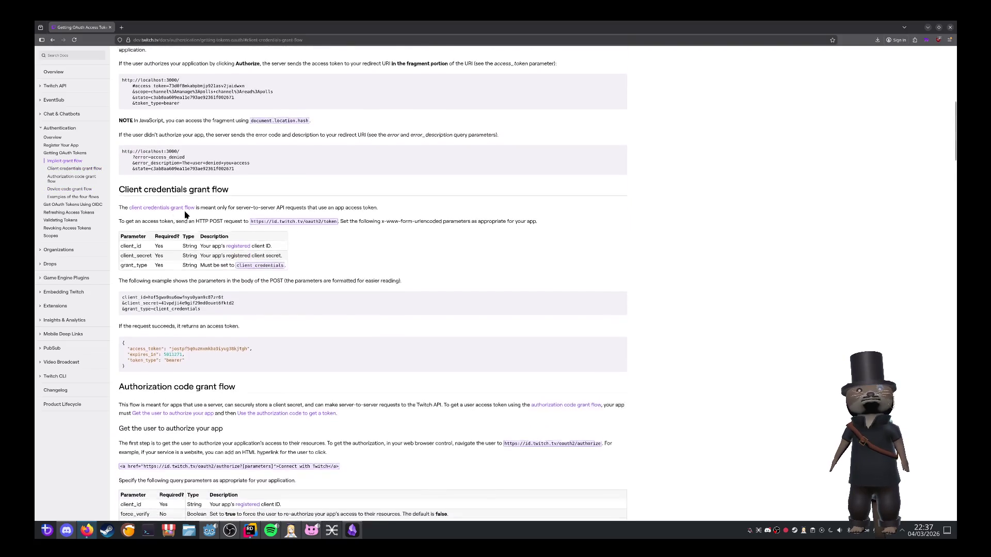
drag(249, 215, 339, 217)
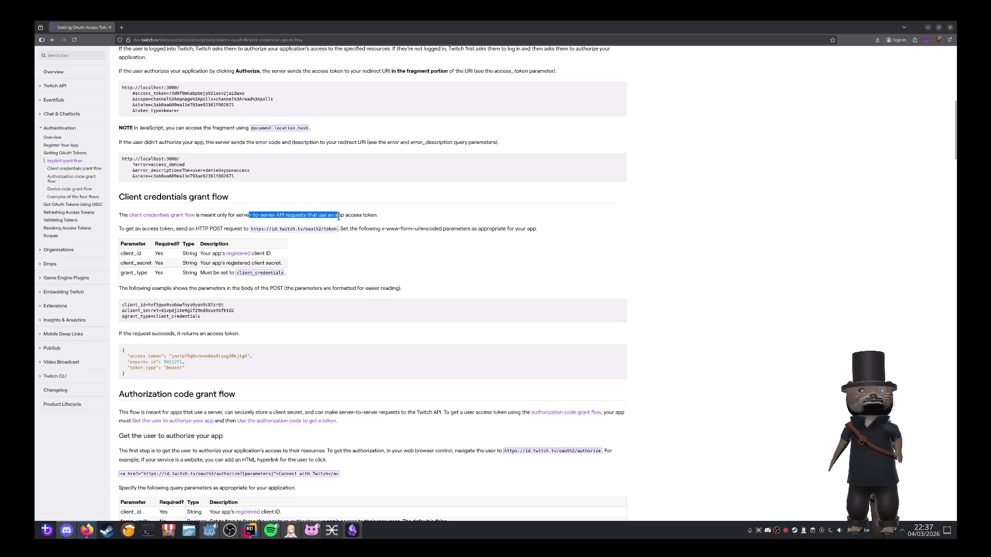
click(337, 231)
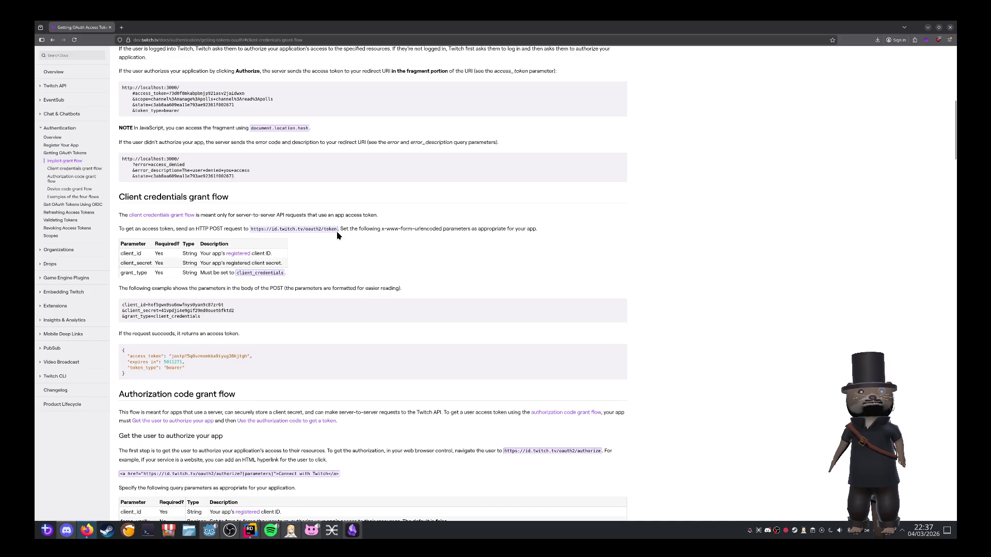
drag(128, 229, 354, 232)
click(322, 250)
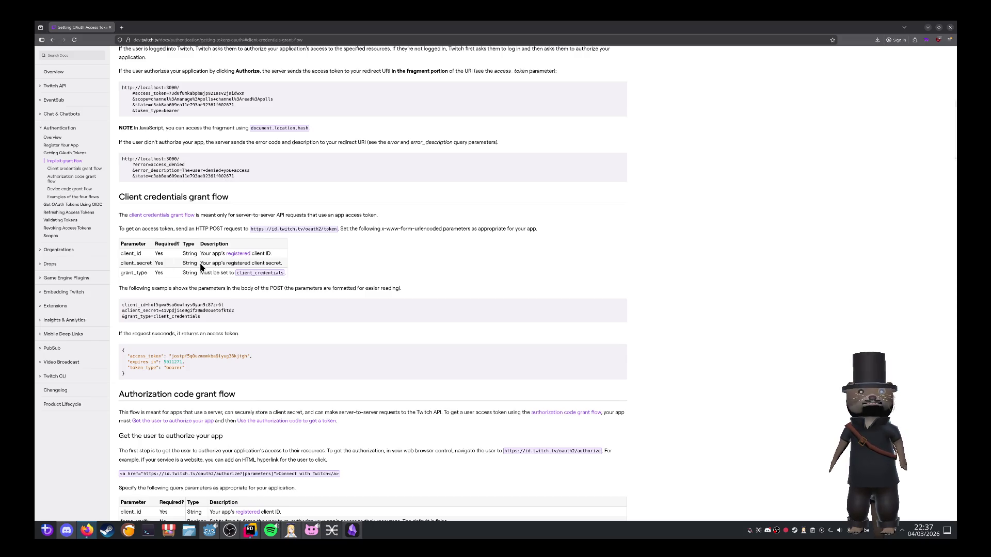
Step: Highlight the client_secret description and open RFC 6749 in a new tab
drag(282, 264, 200, 263)
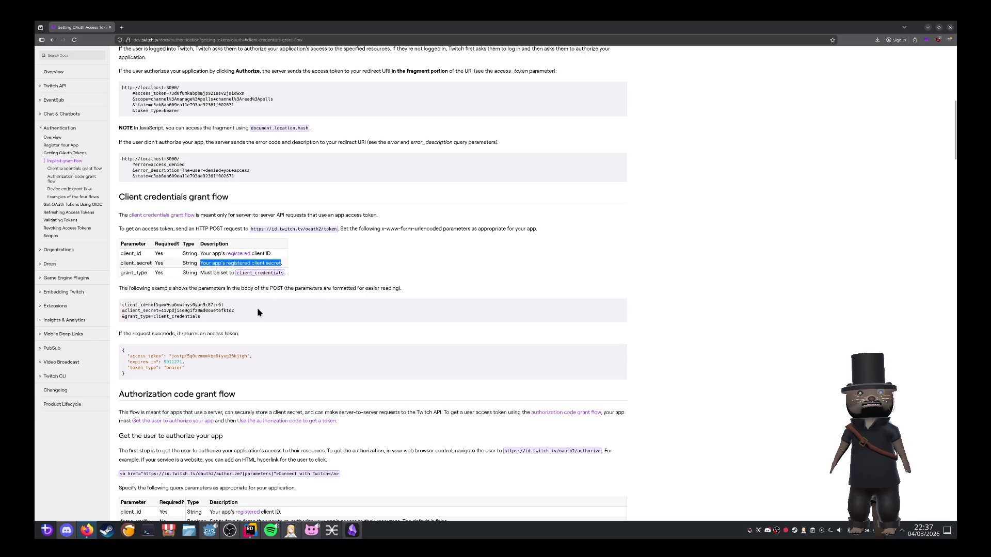
click(227, 310)
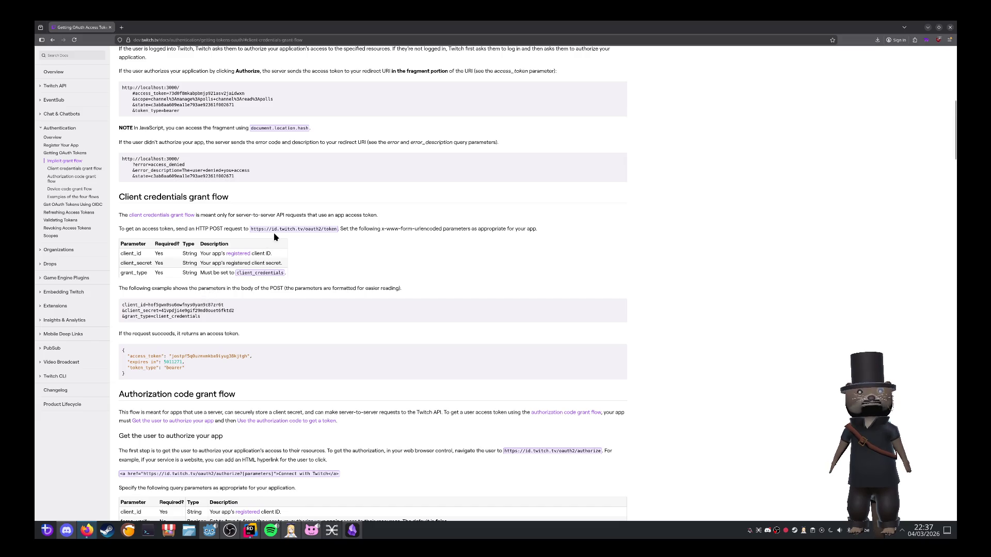
middle_click(186, 217)
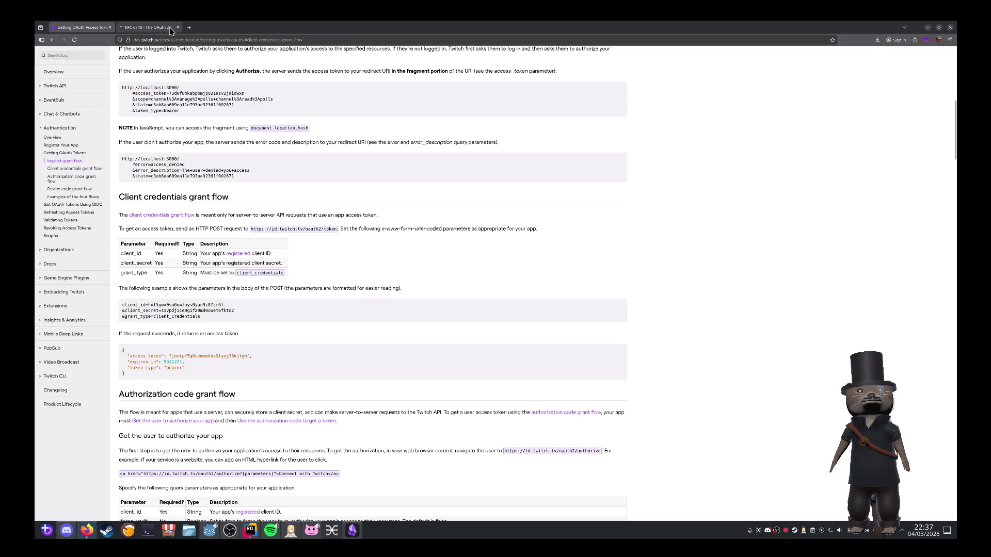
click(149, 27)
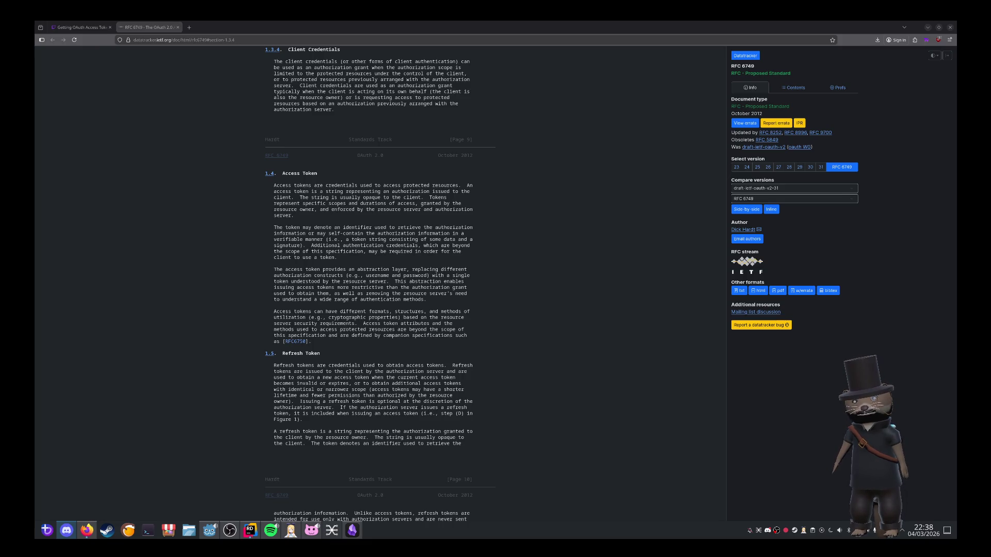
scroll(295, 246, up, 4)
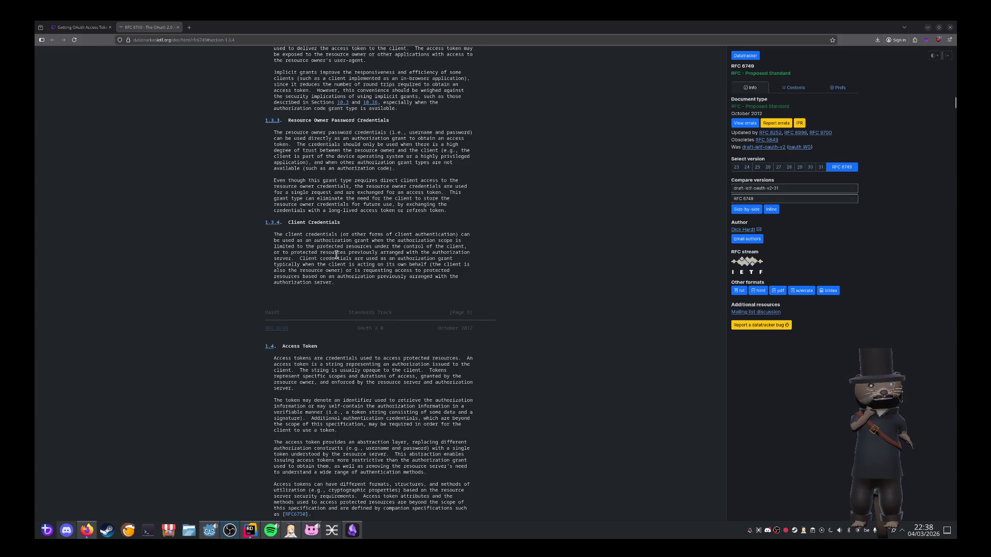
mouse_move(359, 259)
mouse_down()
mouse_move(452, 265)
mouse_move(347, 268)
mouse_up()
click(365, 270)
double_click(365, 271)
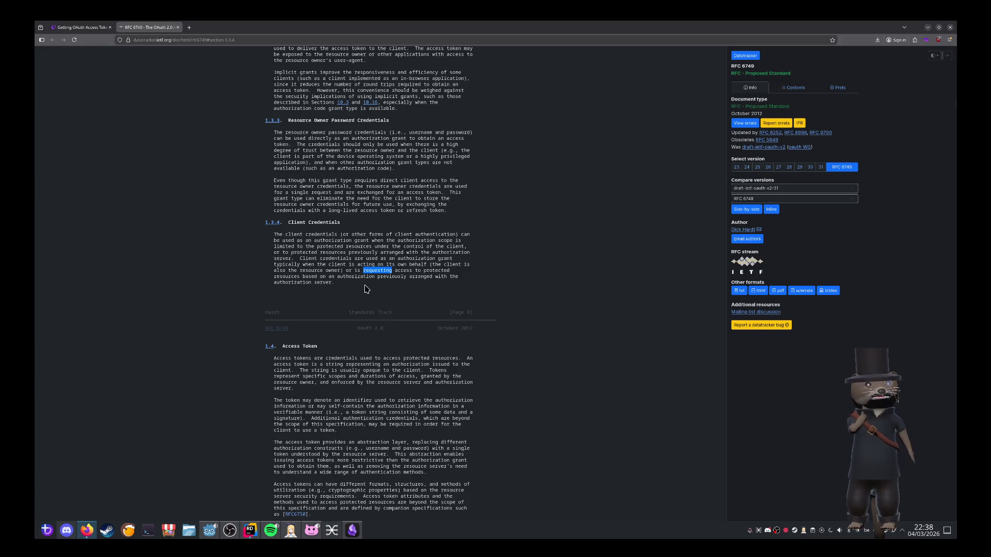
click(90, 27)
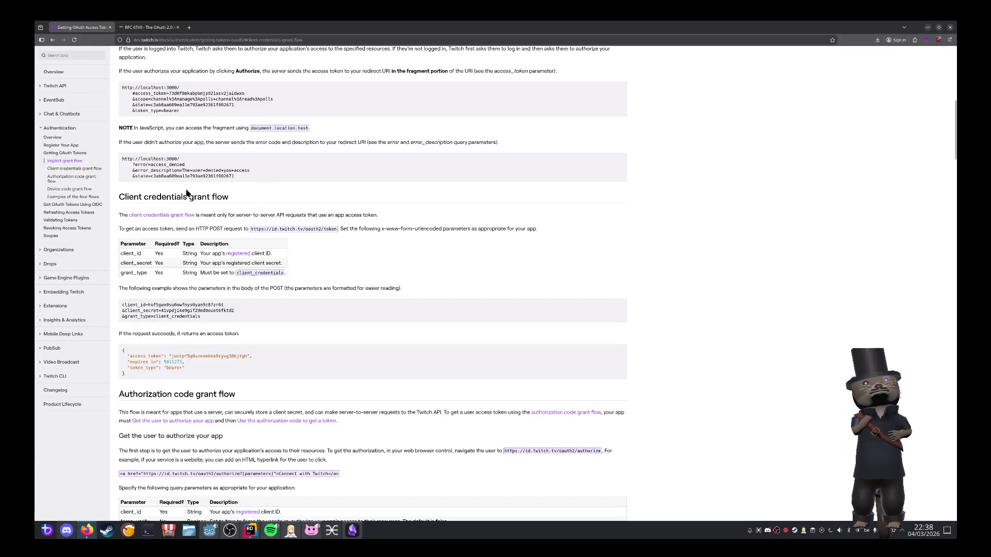
Step: Highlight words in the token request sentence, including the token endpoint URL
scroll(186, 193, up, 3)
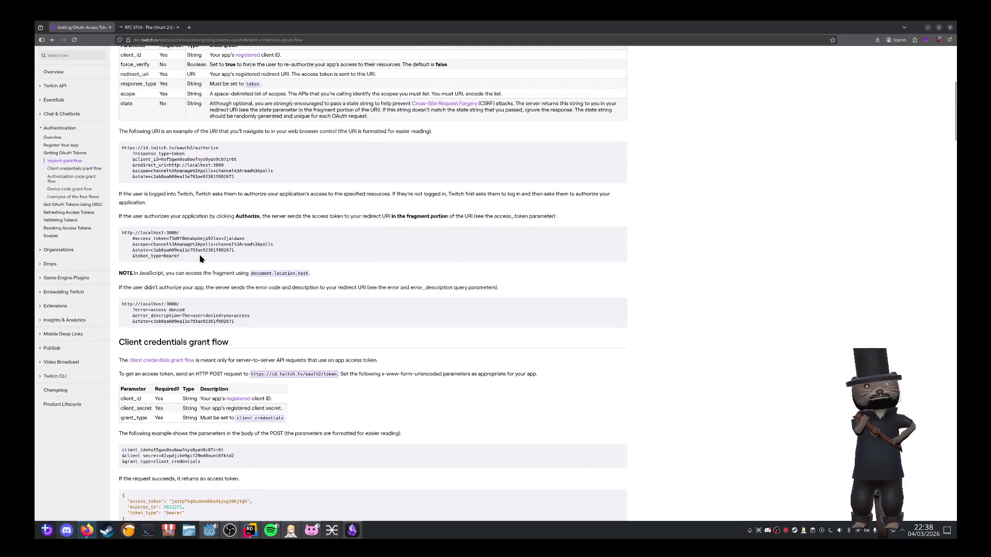
scroll(206, 258, down, 2)
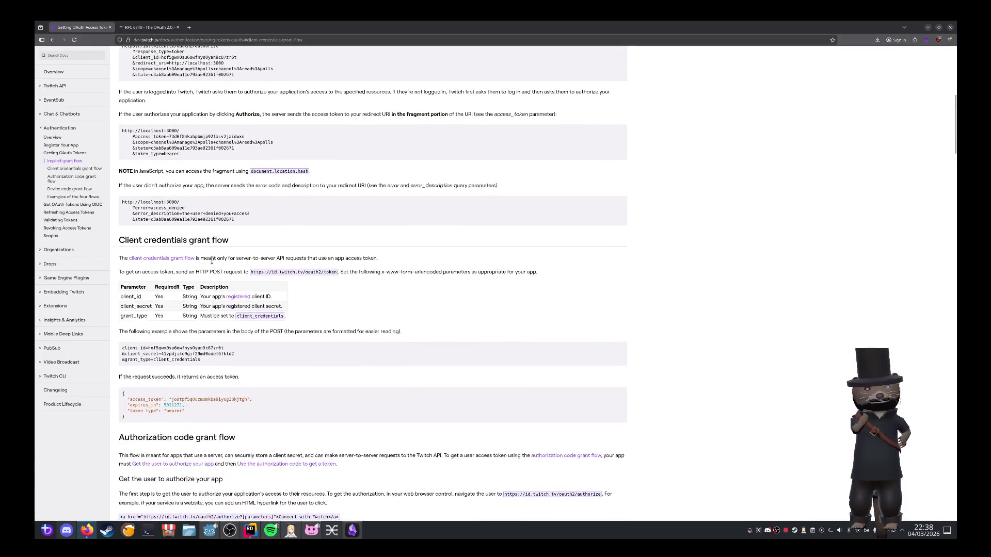
double_click(125, 272)
click(132, 271)
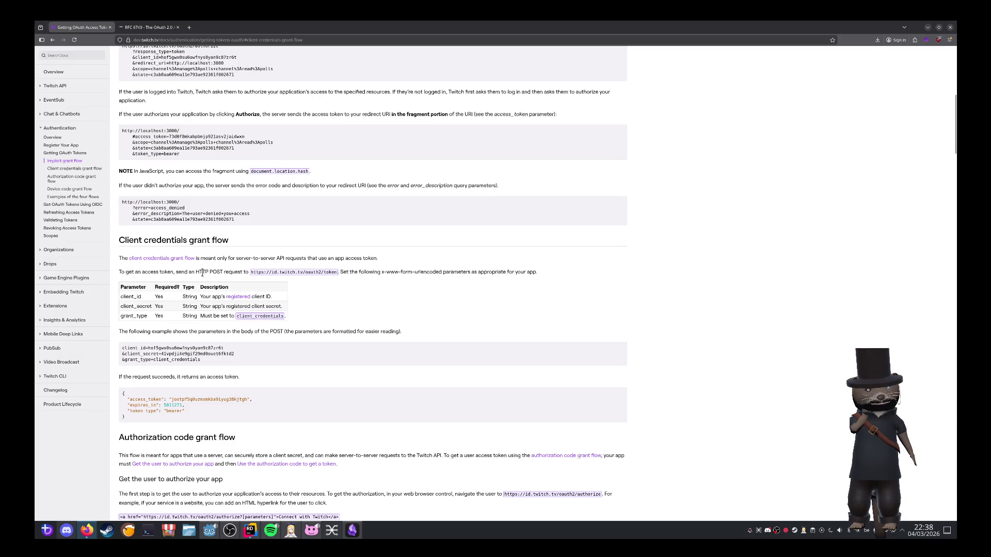
double_click(253, 272)
double_click(353, 272)
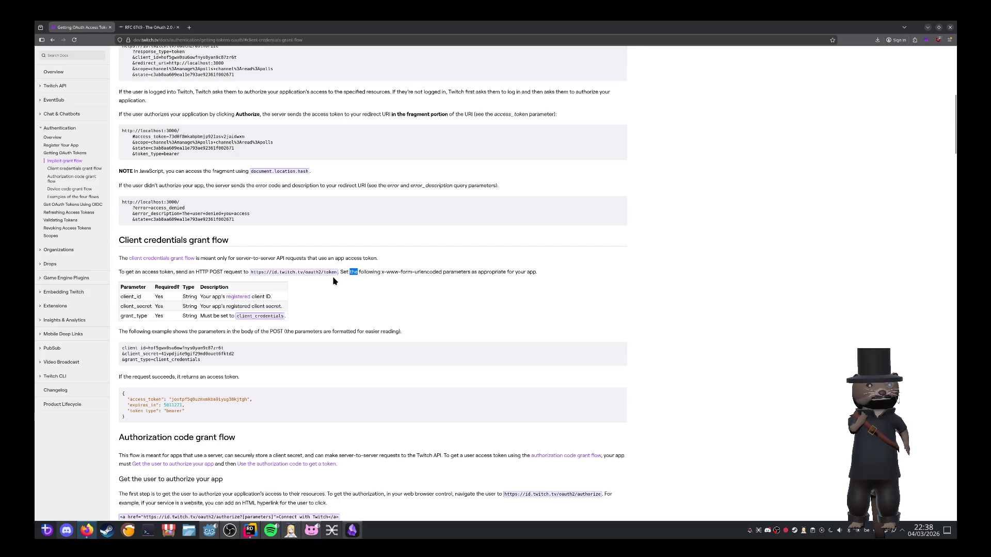
Step: Scroll back up and open the Developer Console listing 2 extensions and 3 applications
scroll(309, 294, down, 1)
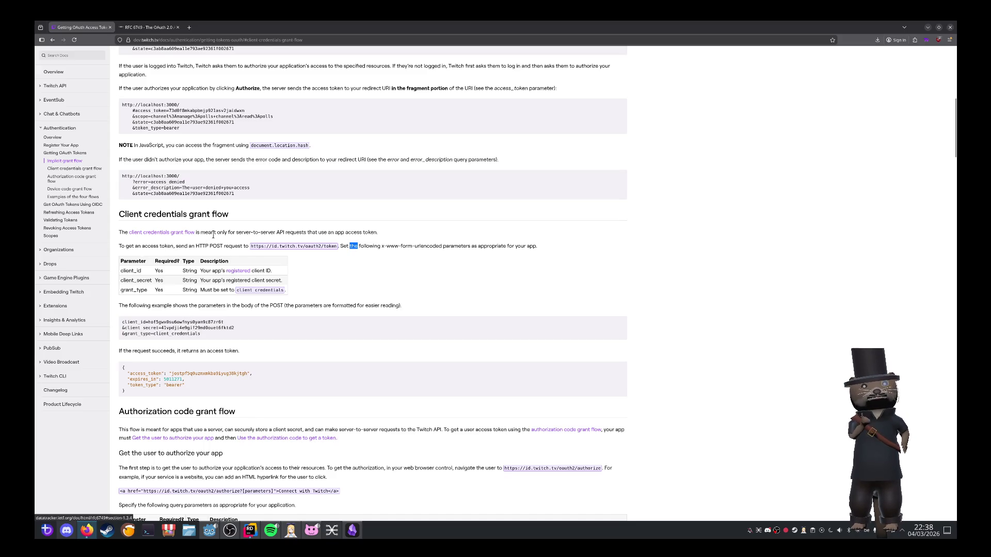
scroll(259, 240, up, 10)
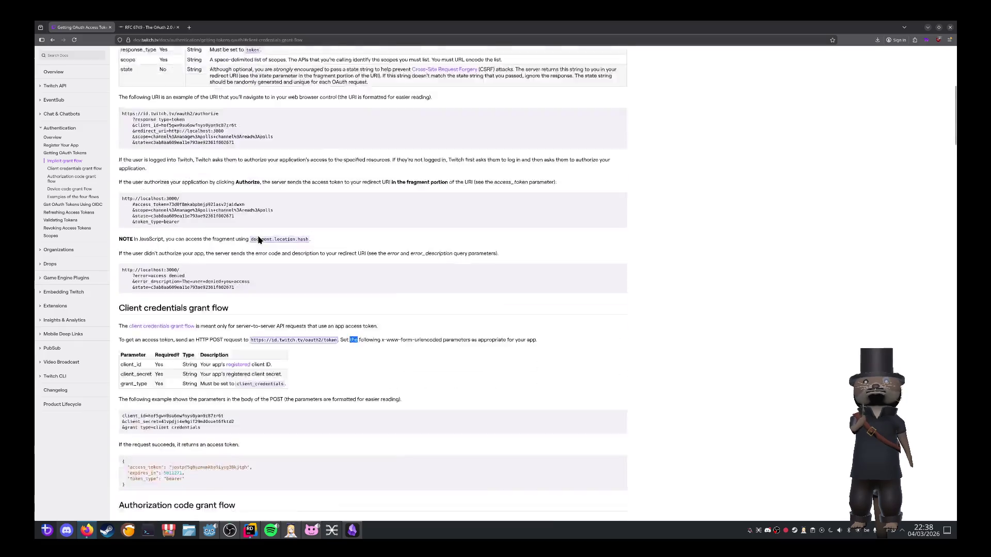
click(923, 53)
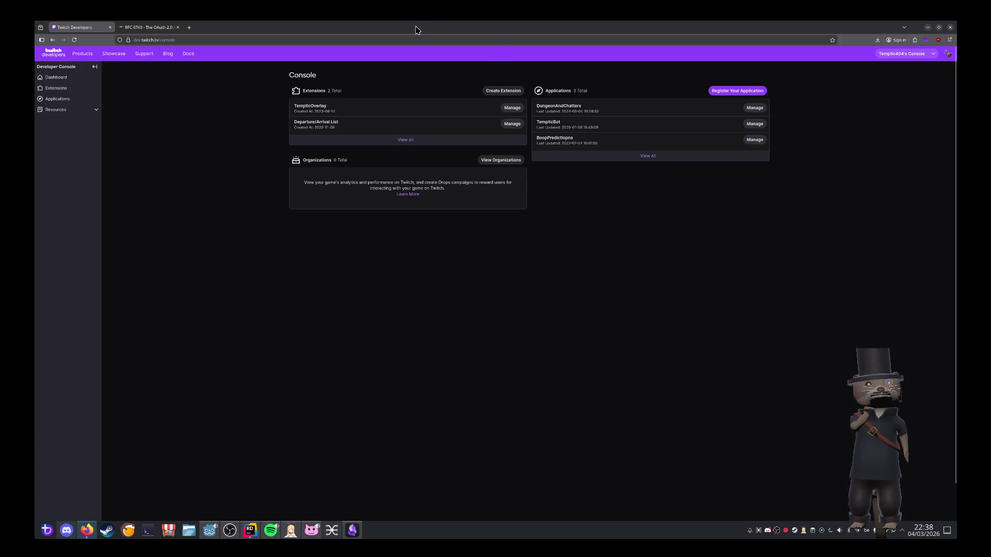
Step: Return to the Godot editor showing the TwitchBot's Client Credentials OAuth setting
key(alt+Tab)
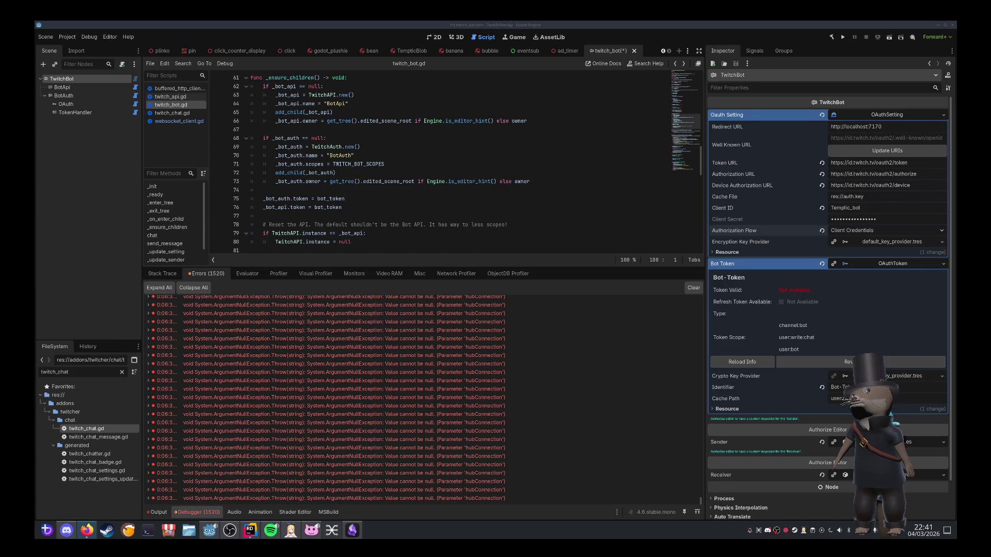
Step: Close the D2Jam voting window and bring the Twitcher TwitchBot Node docs to the front
key(alt+Tab)
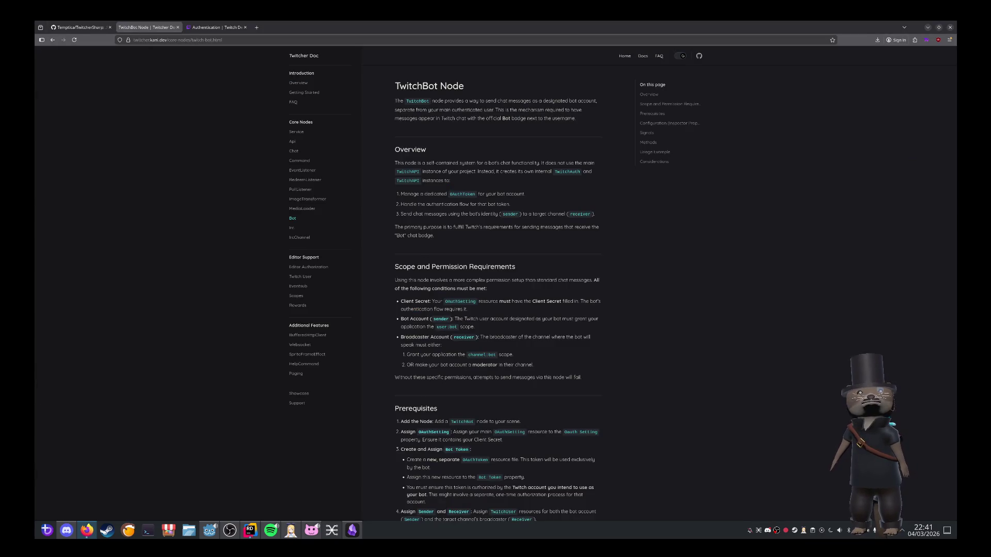
key(alt+Tab)
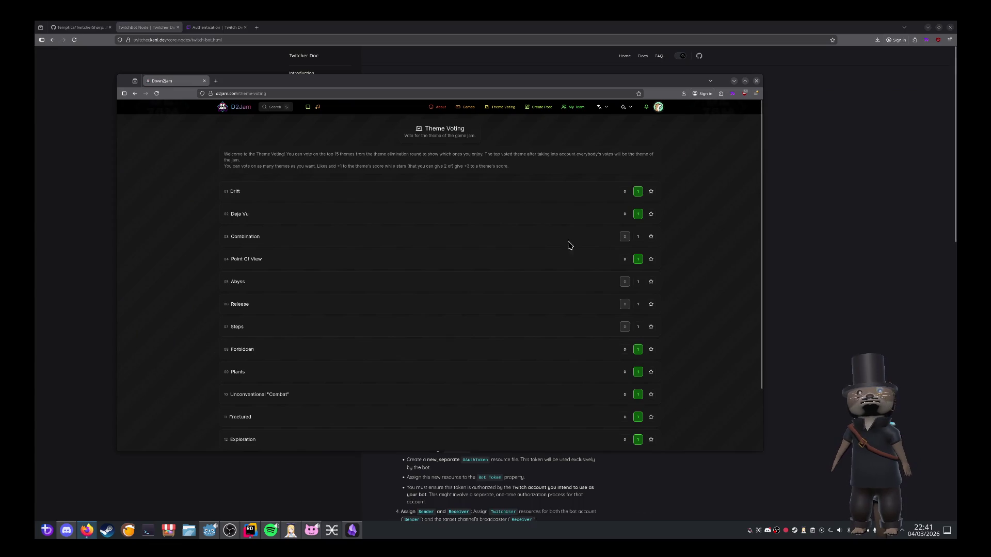
click(756, 80)
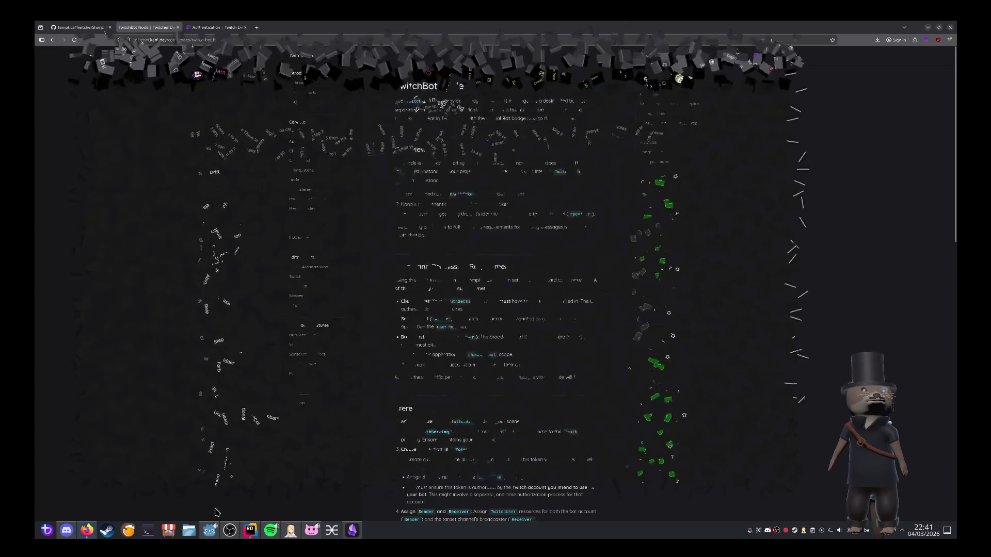
click(84, 531)
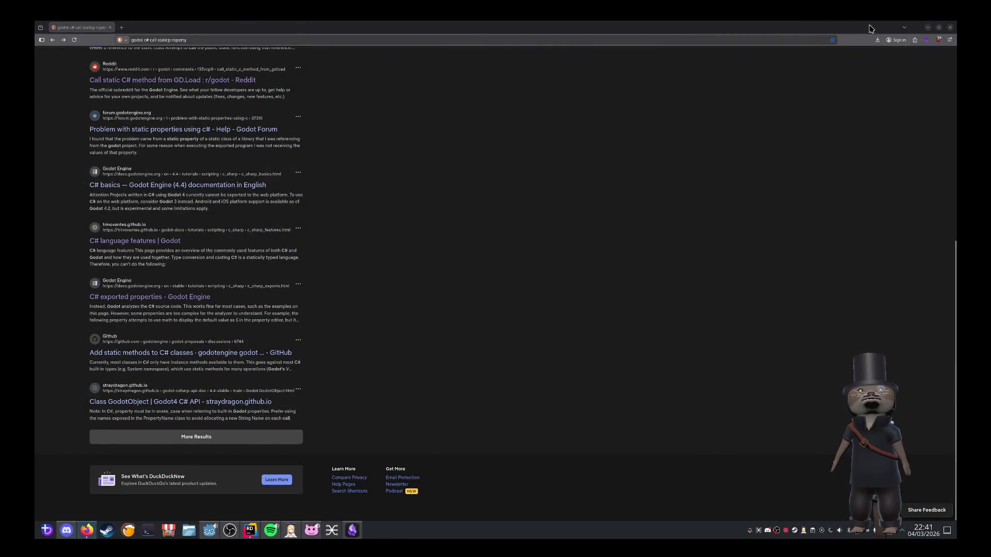
click(83, 531)
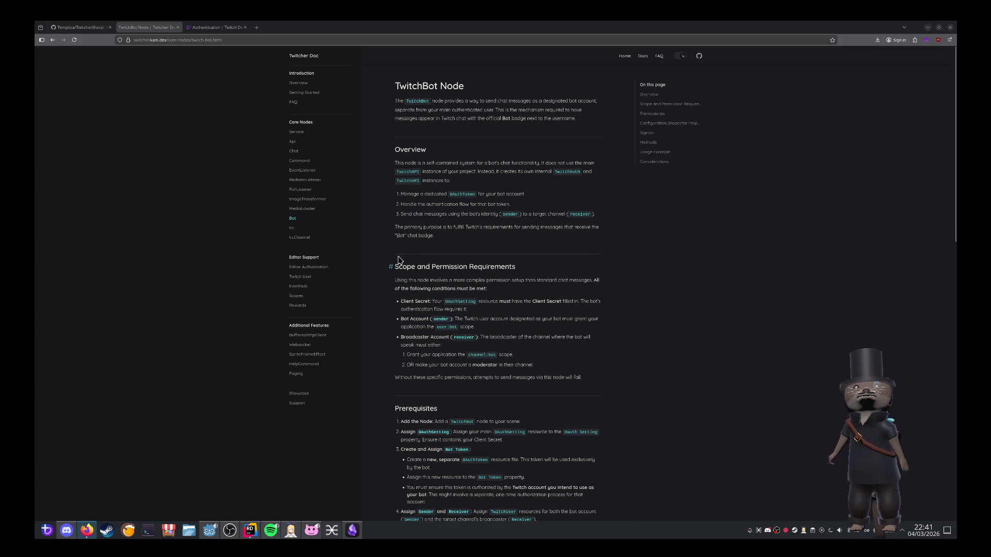
Step: Go to the Twitcher Overview, then the Editor Authorization page under Editor Support
click(309, 84)
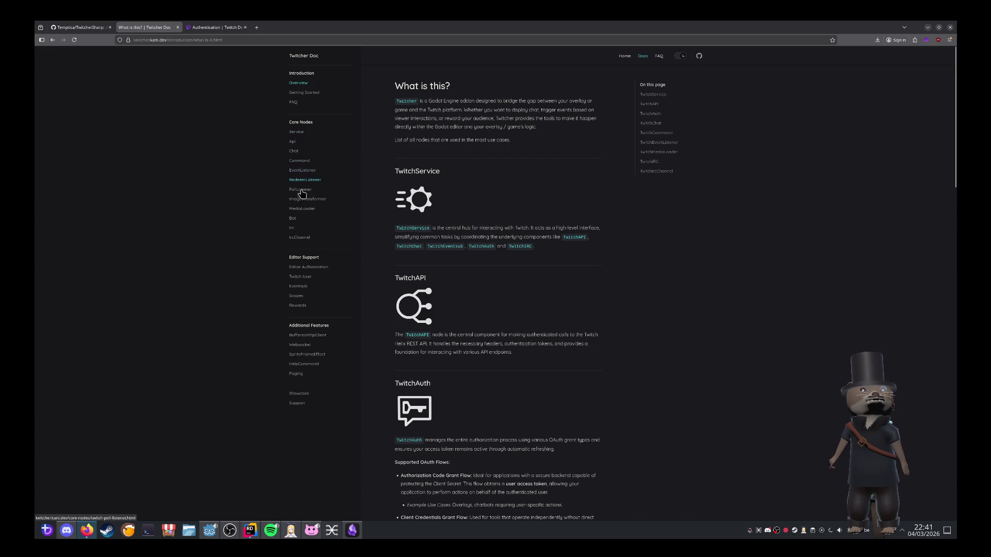
click(318, 272)
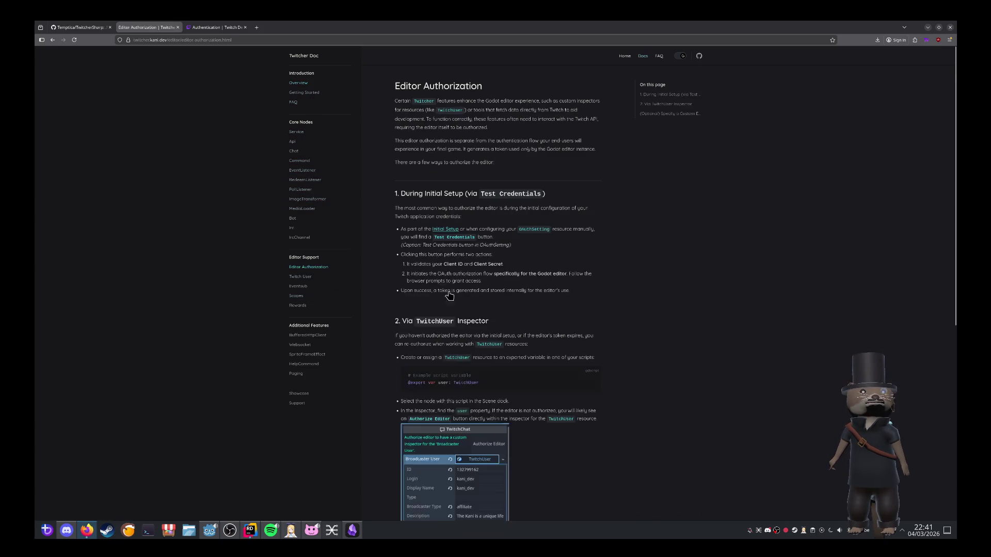